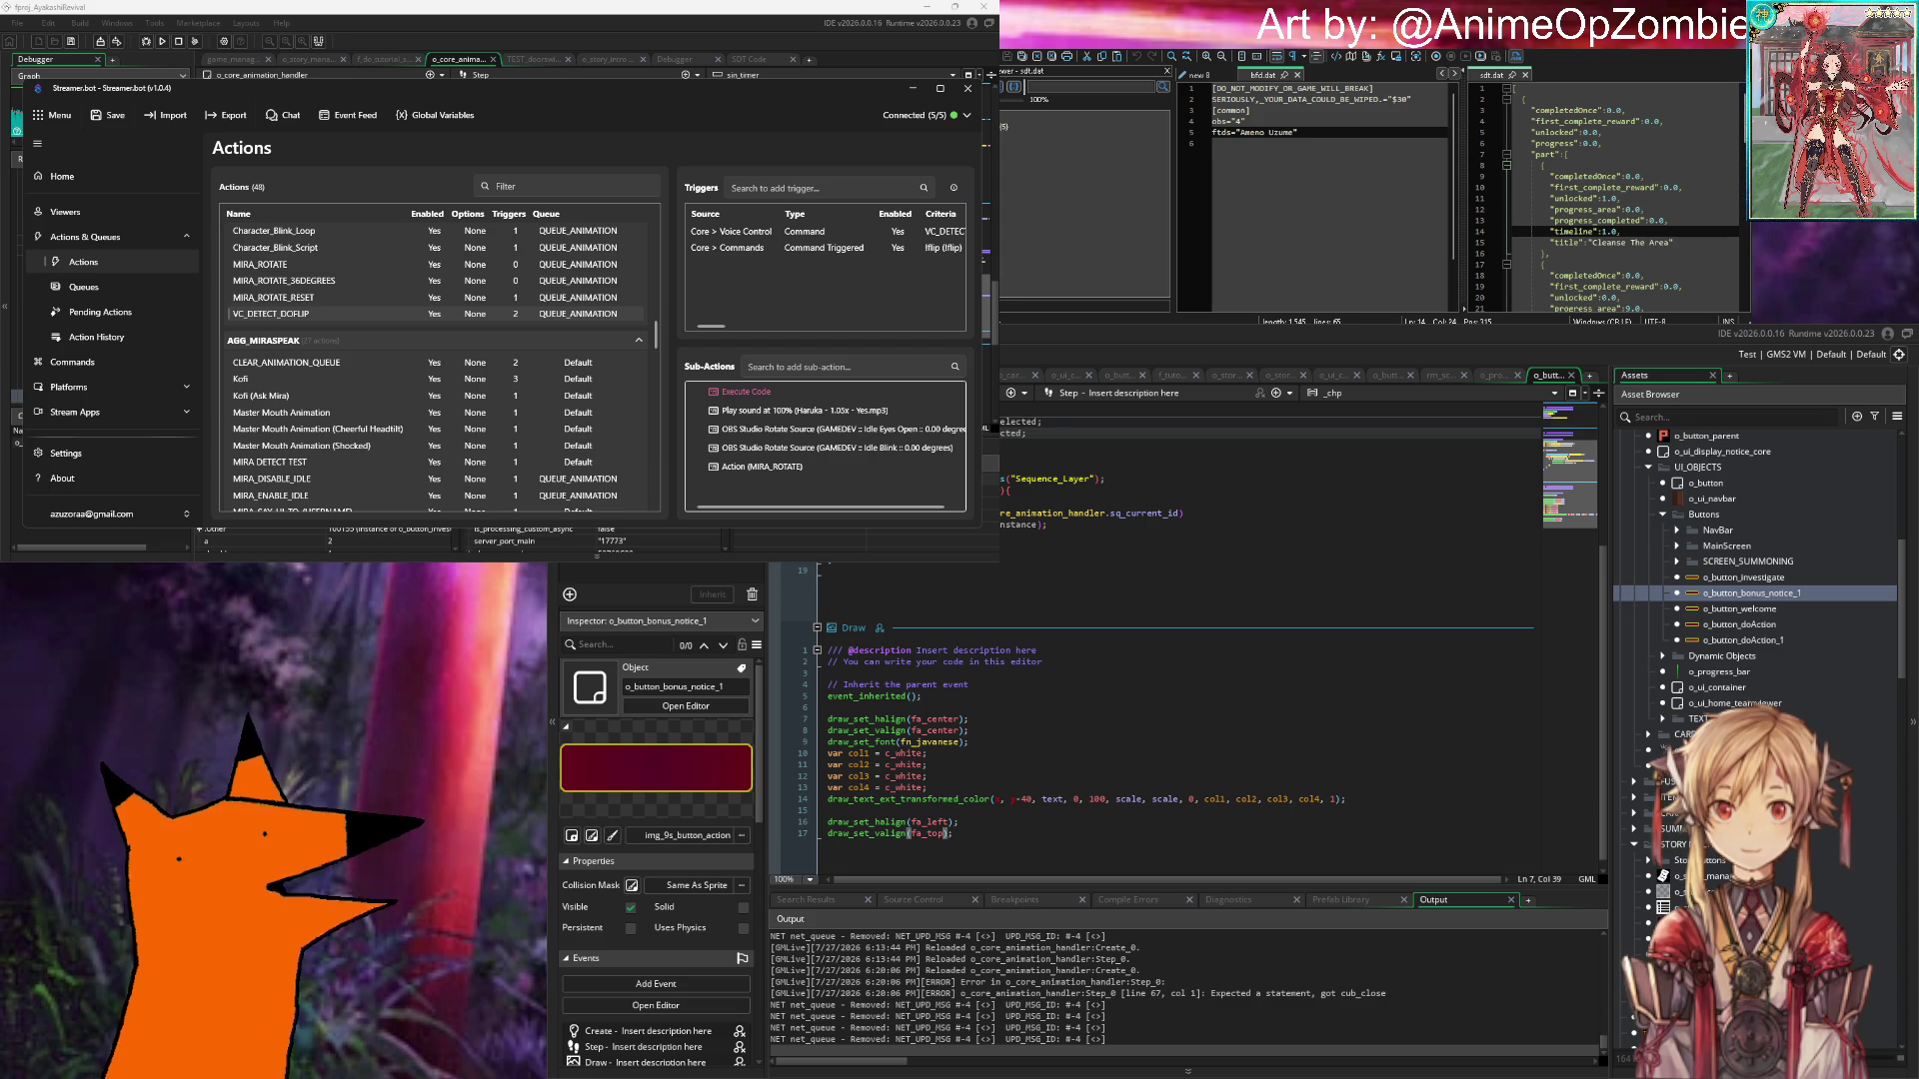
# - Return focus to the o_button_bonus_notice_1 Draw event code
pyautogui.click(999, 765)
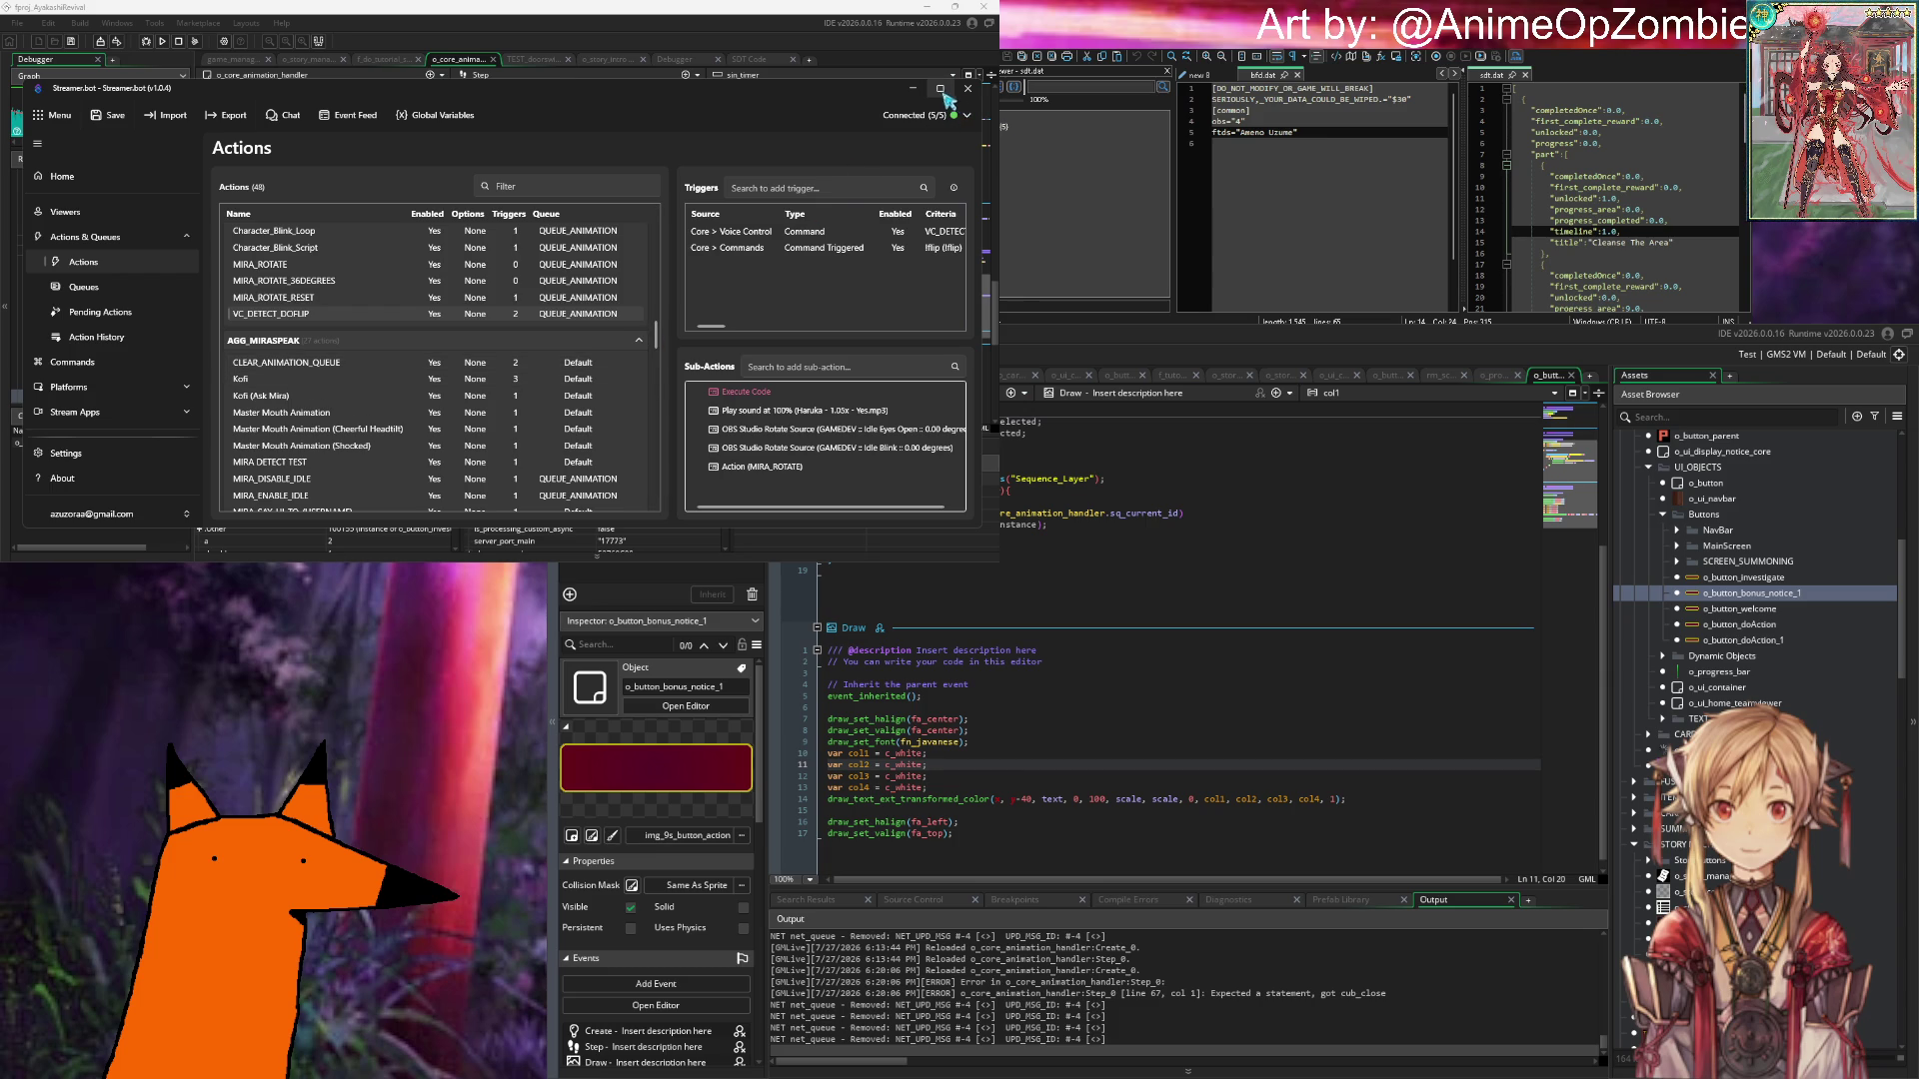
# - Open the Streamer.bot Queues list and inspect the QUEUE_ANIMATION queue's options
pyautogui.moveTo(941, 91)
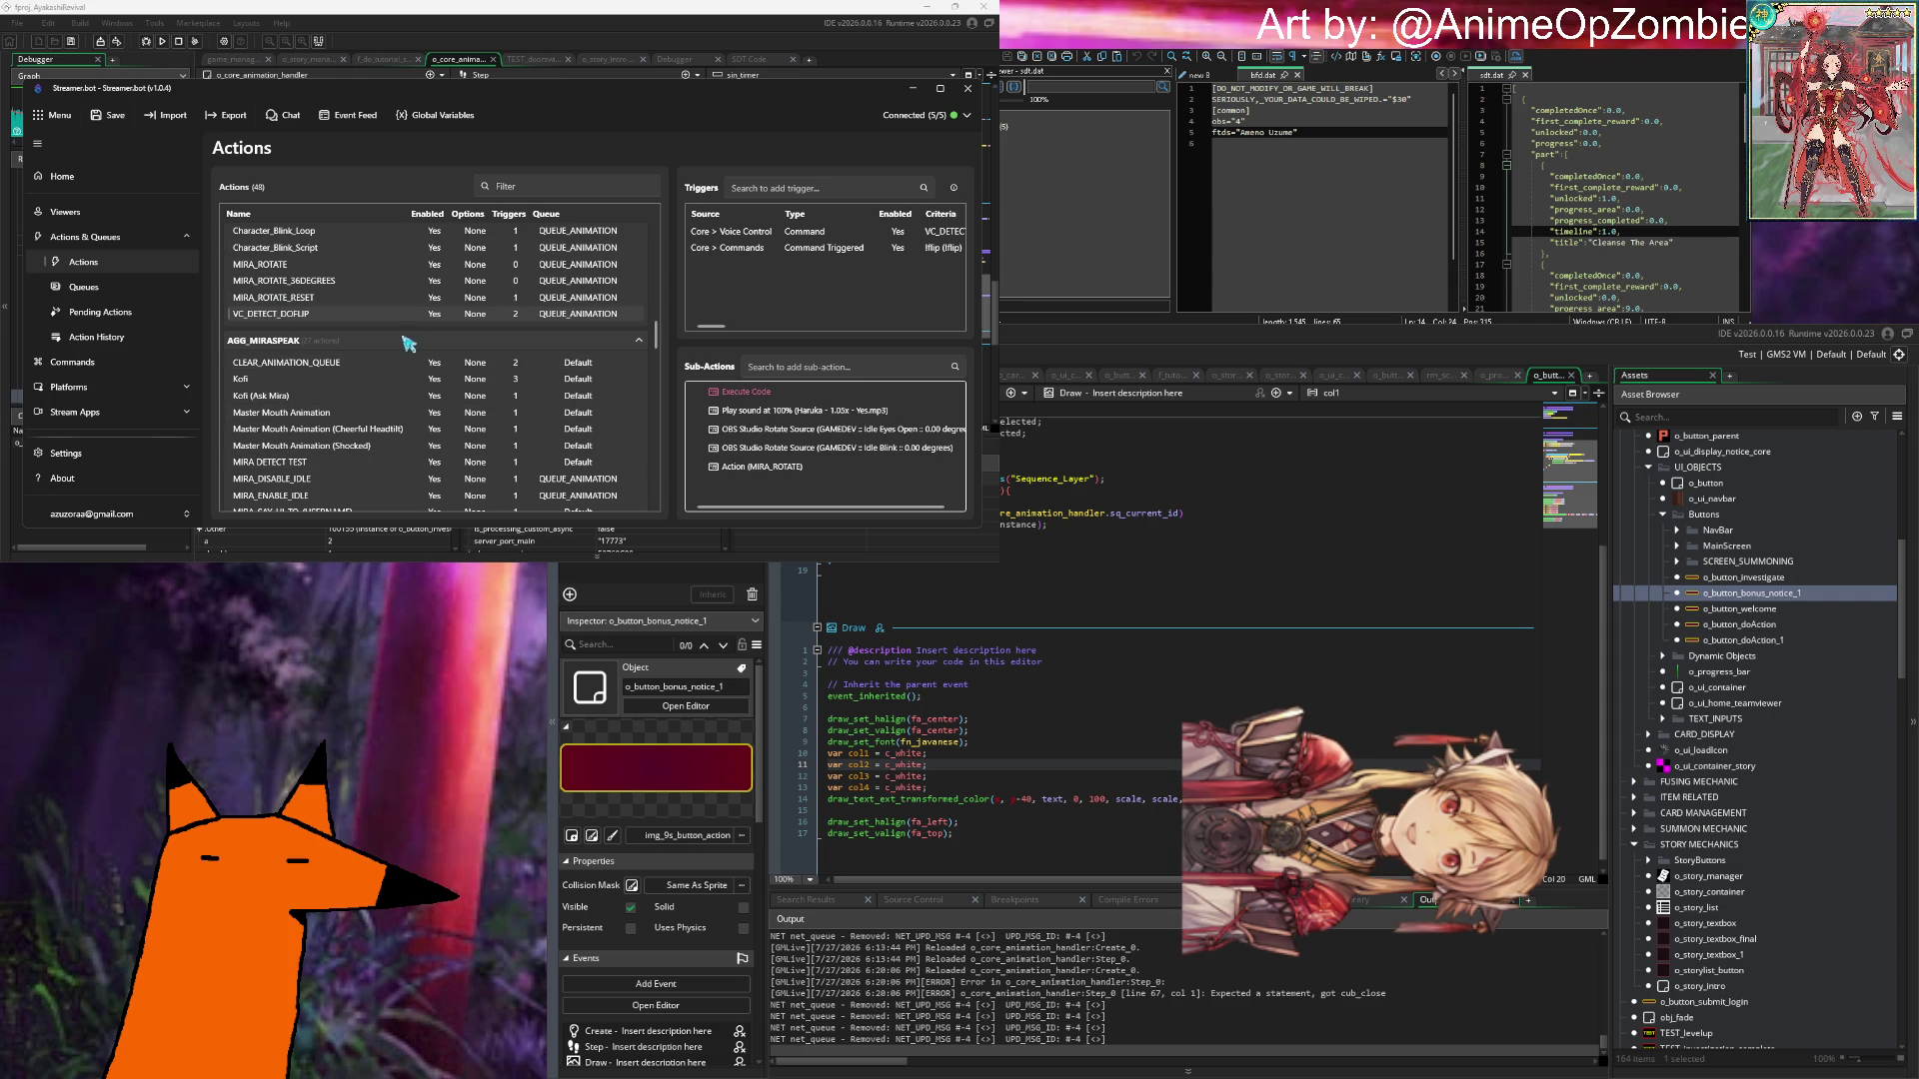
pyautogui.click(131, 285)
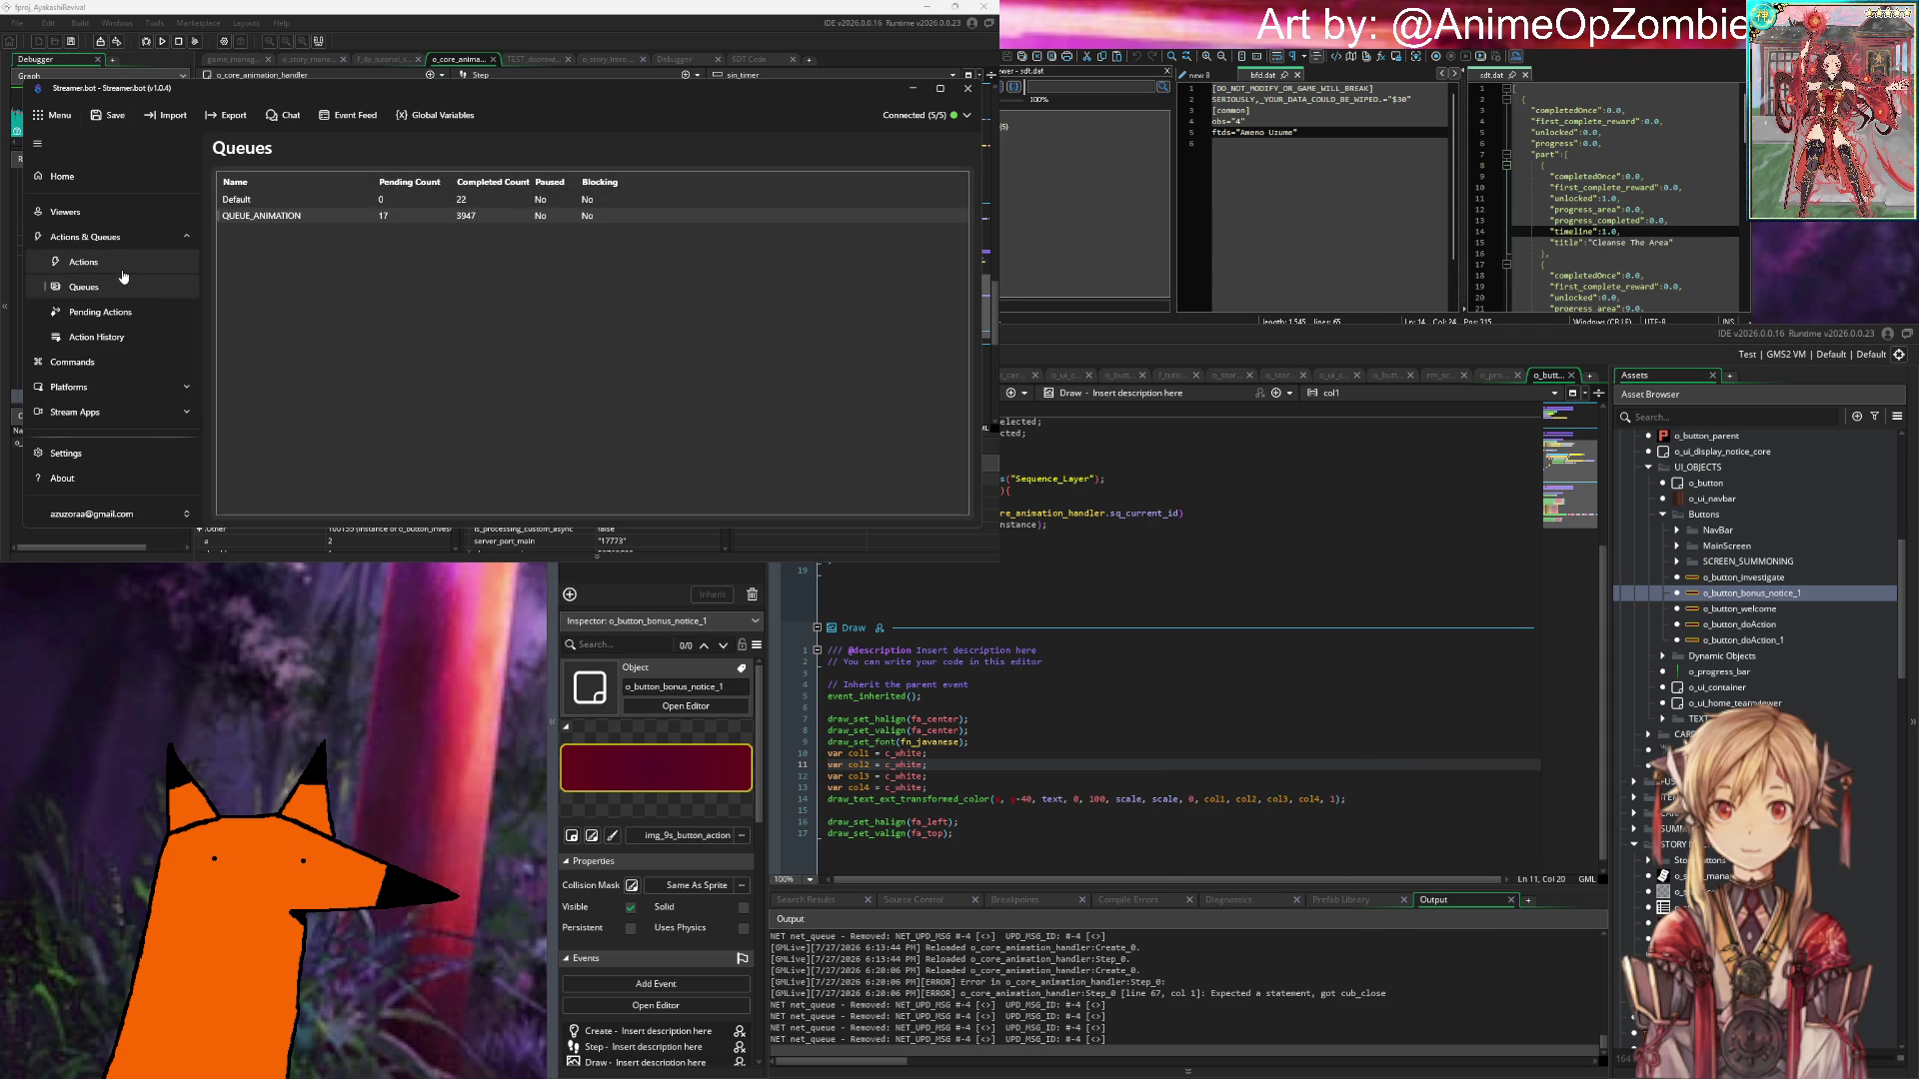
pyautogui.rightClick(395, 217)
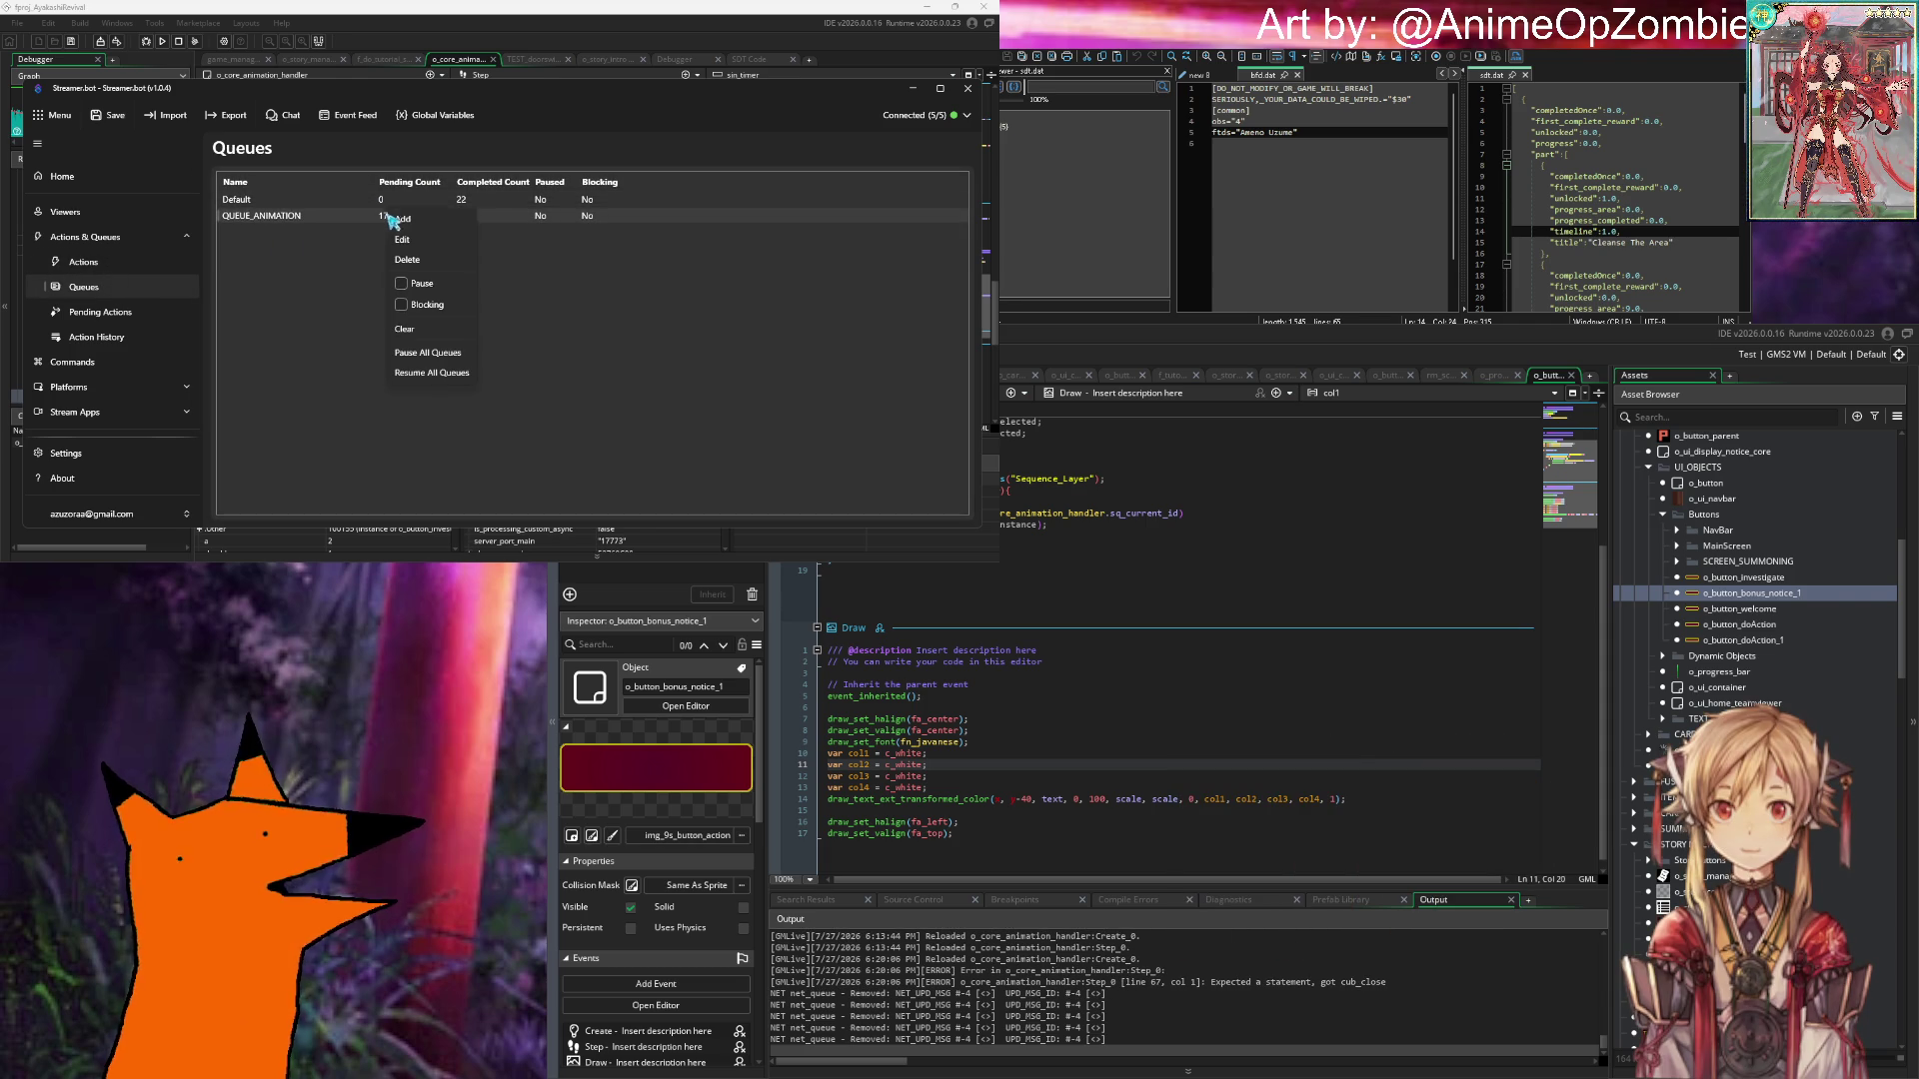
pyautogui.click(119, 264)
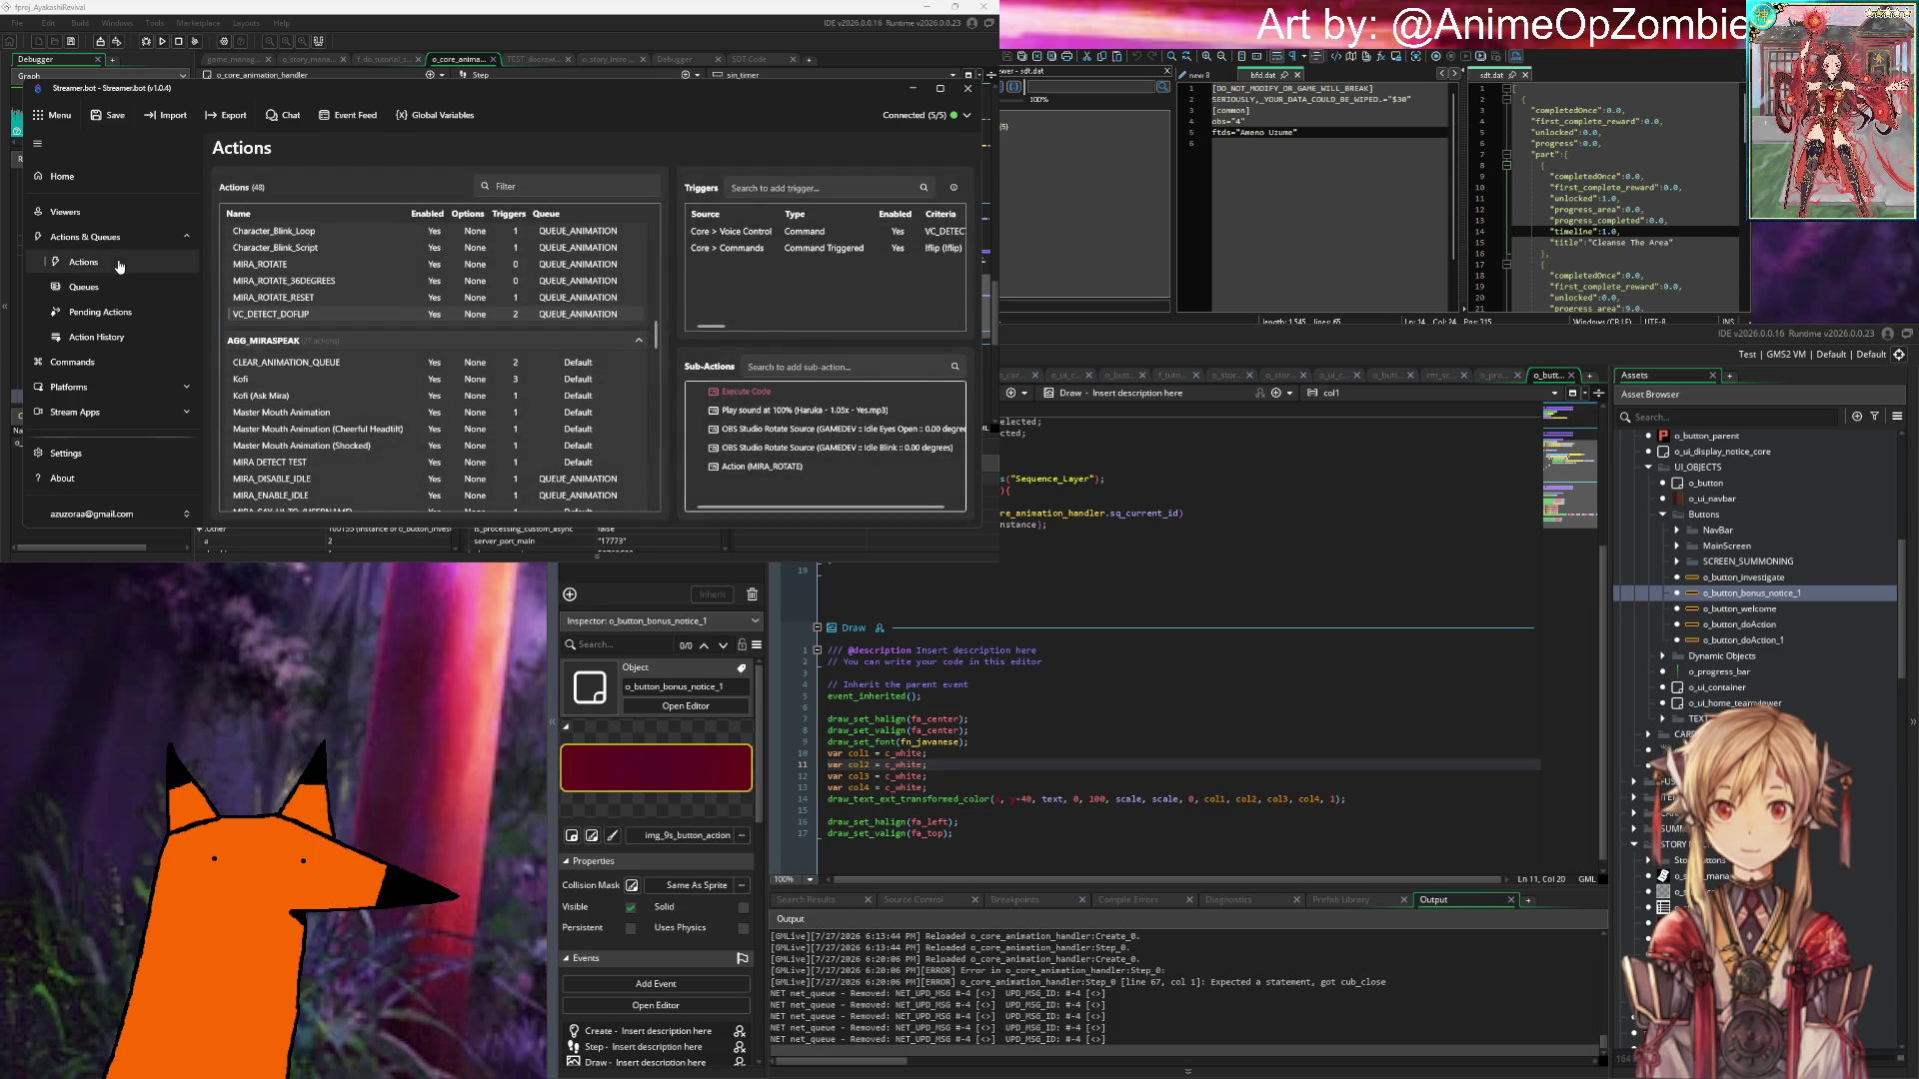
# - Compare queue counts with the pending VC_DETECT_DOFLIP actions, then close Streamer.bot and select the paused-sequence check
pyautogui.click(127, 318)
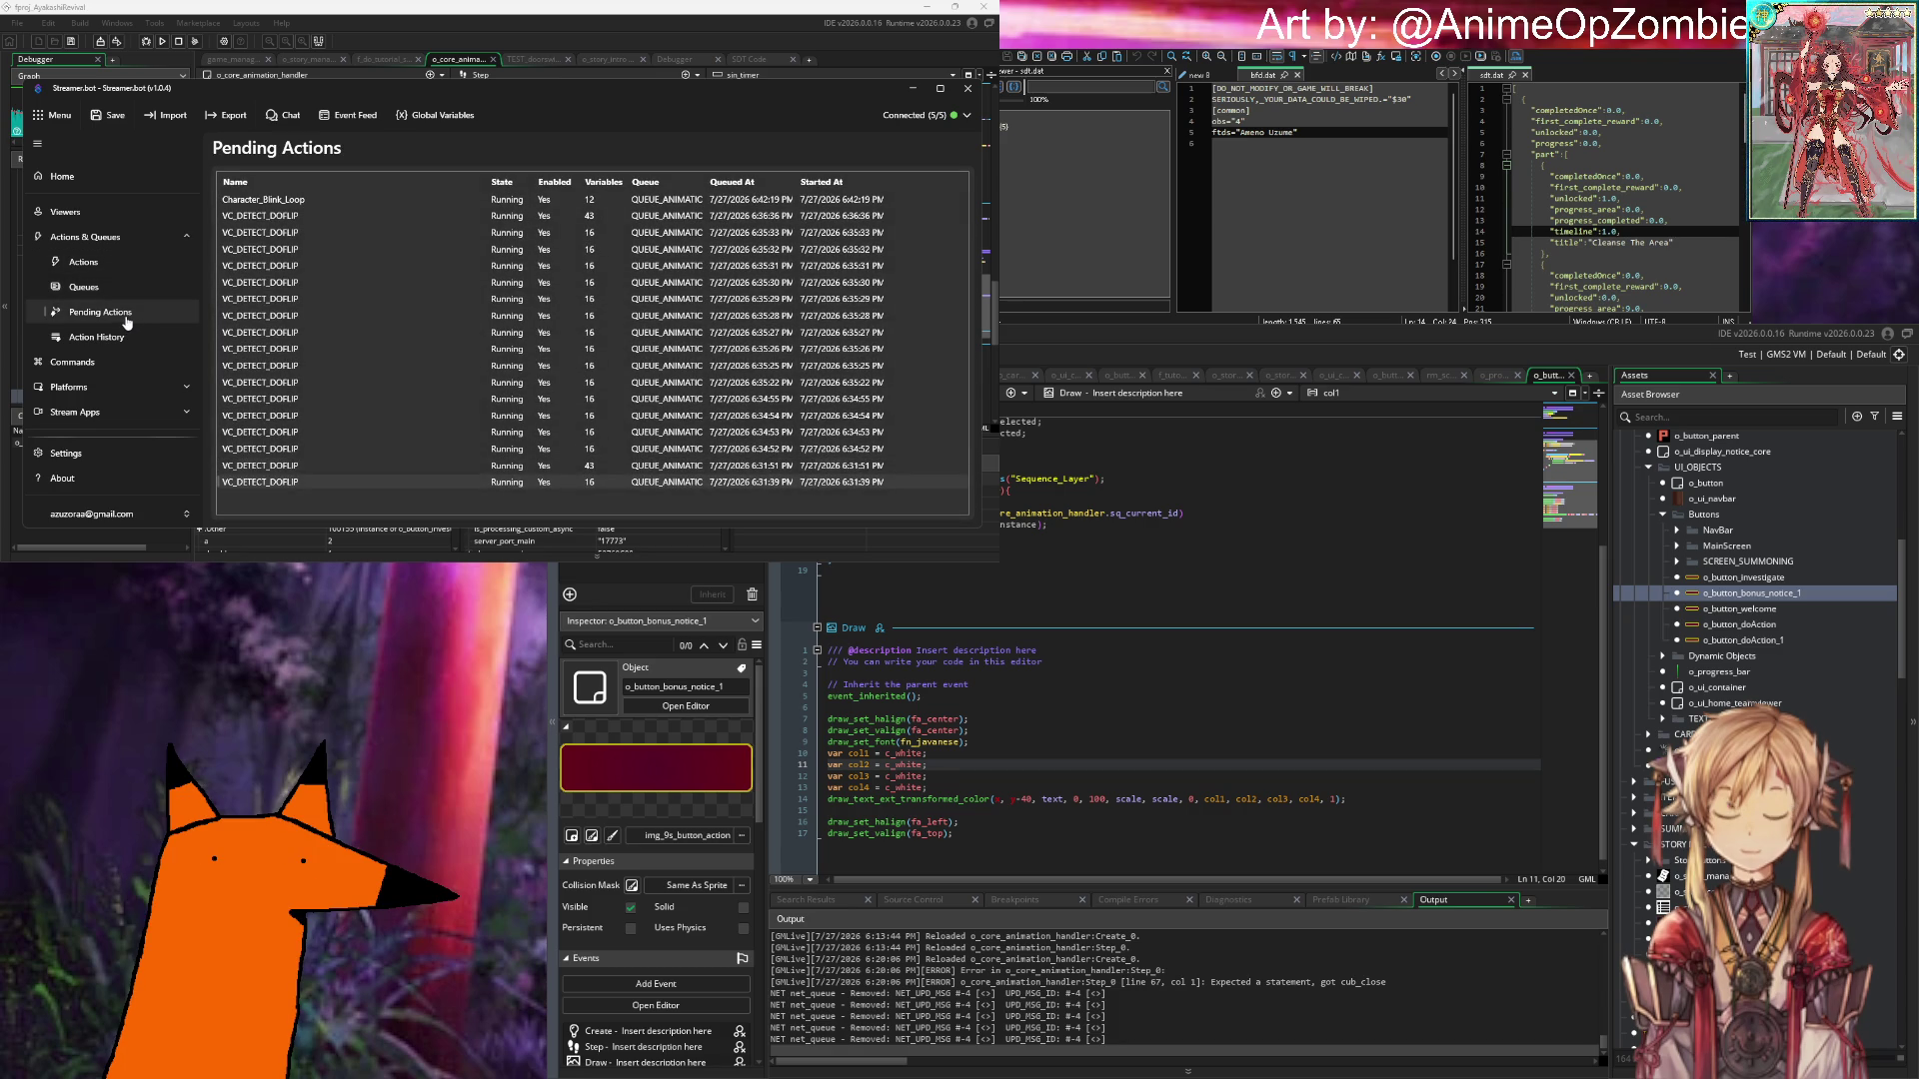
pyautogui.click(117, 289)
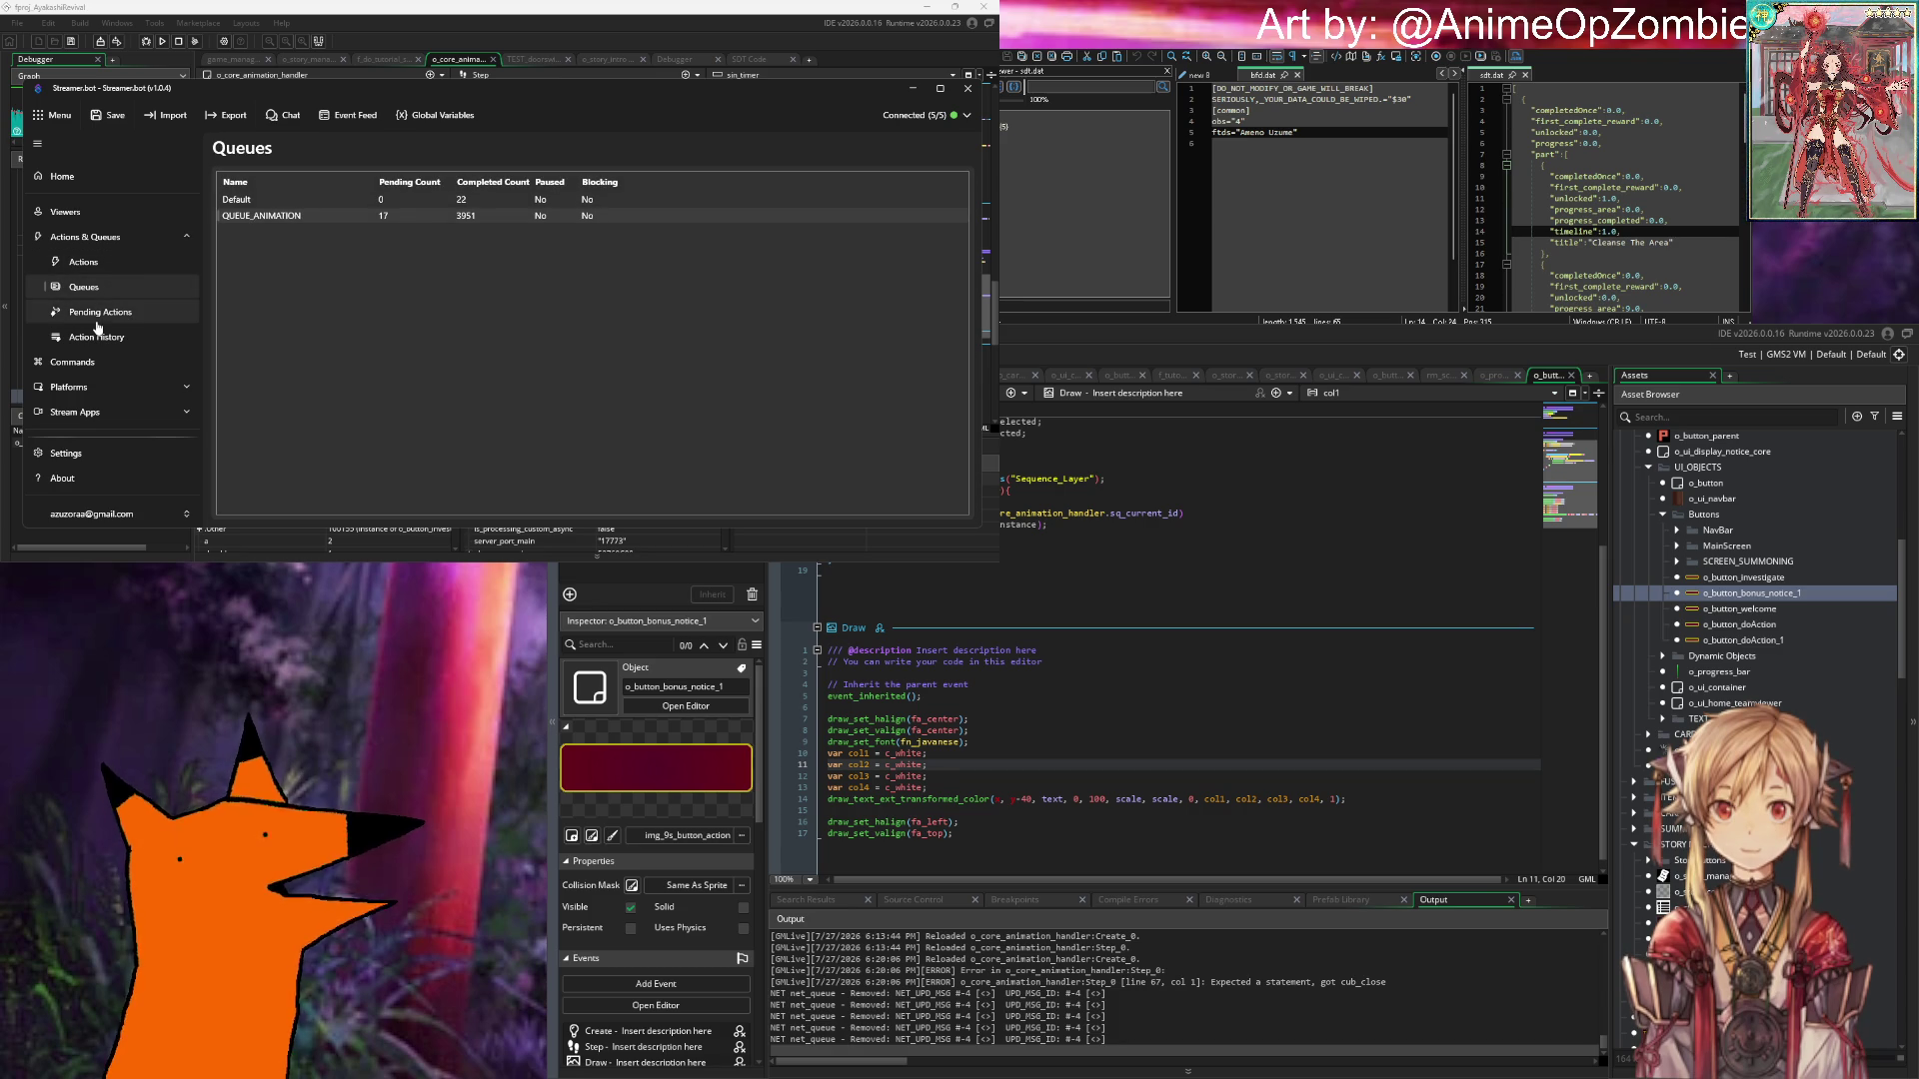
pyautogui.click(88, 310)
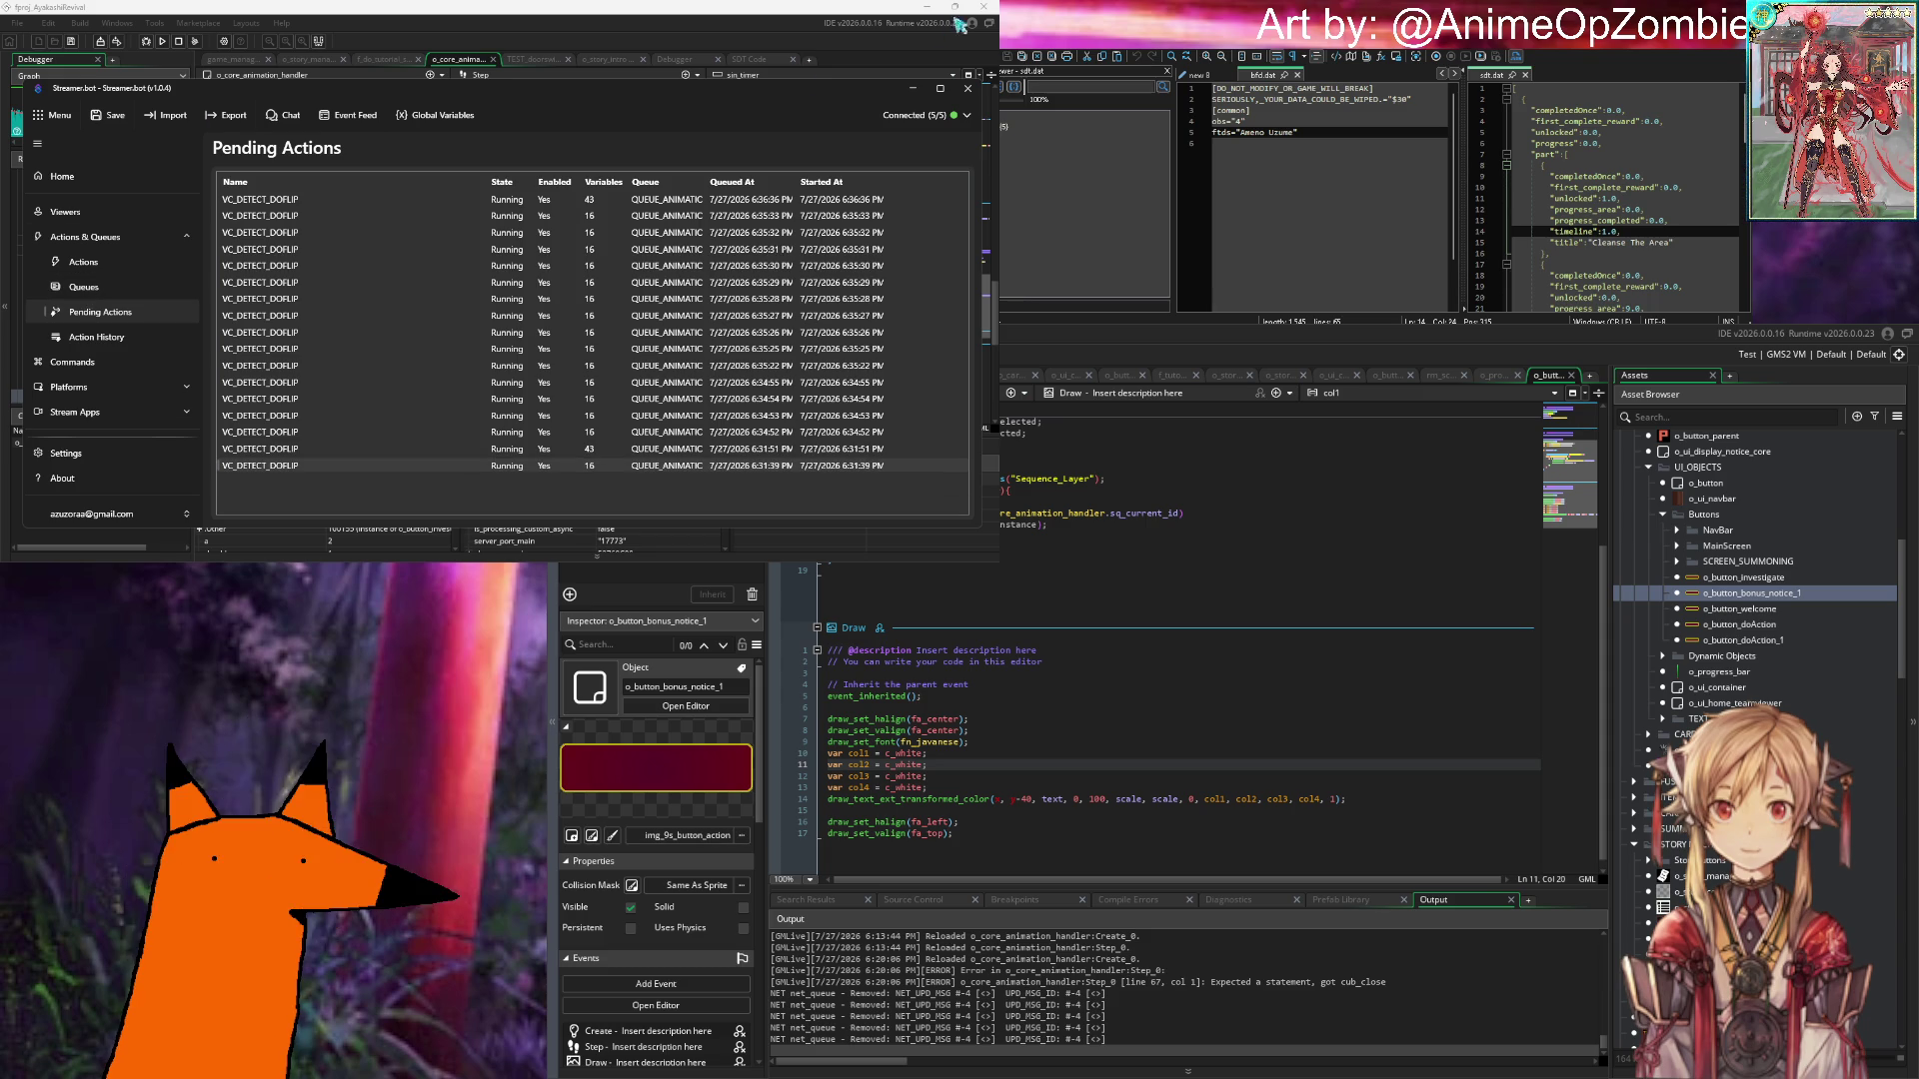
pyautogui.click(970, 89)
pyautogui.click(528, 319)
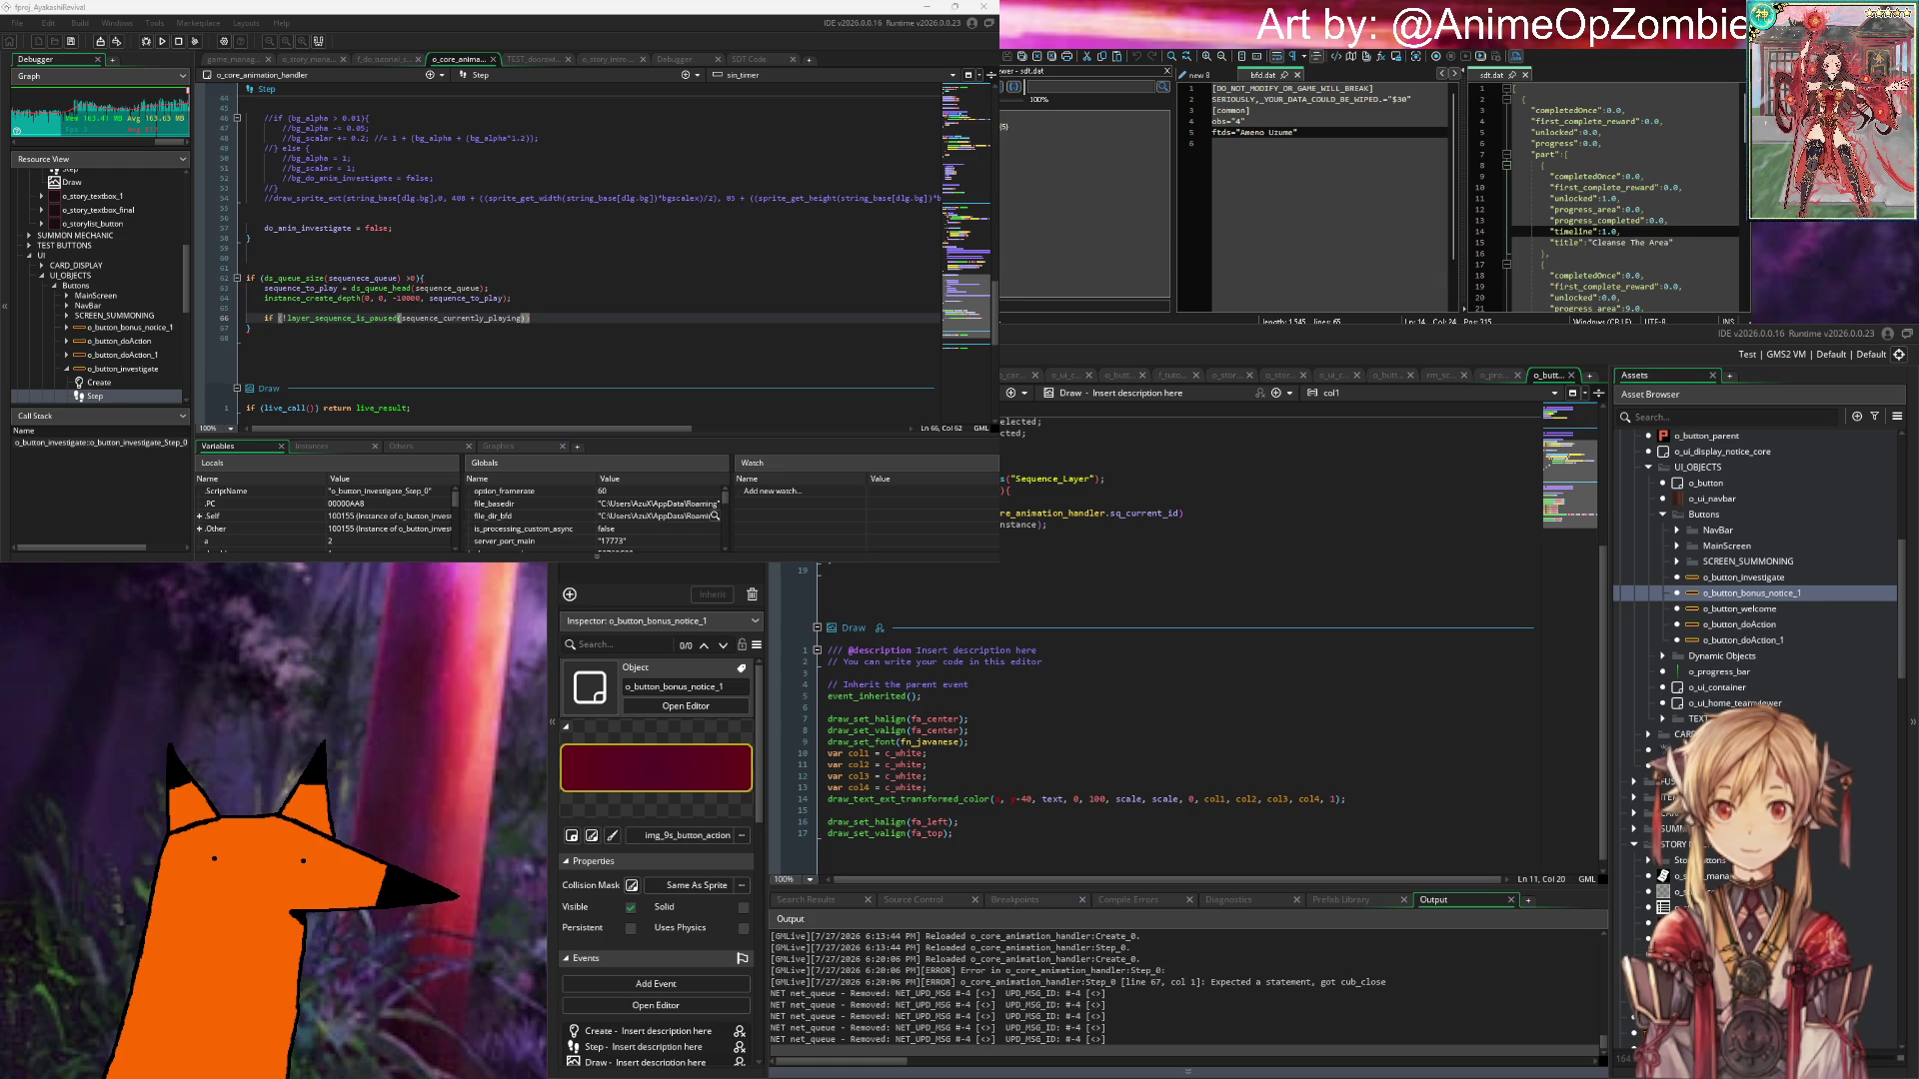
# - Place the caret on empty line 59 of the o_core_animation_handler Step event
pyautogui.click(262, 248)
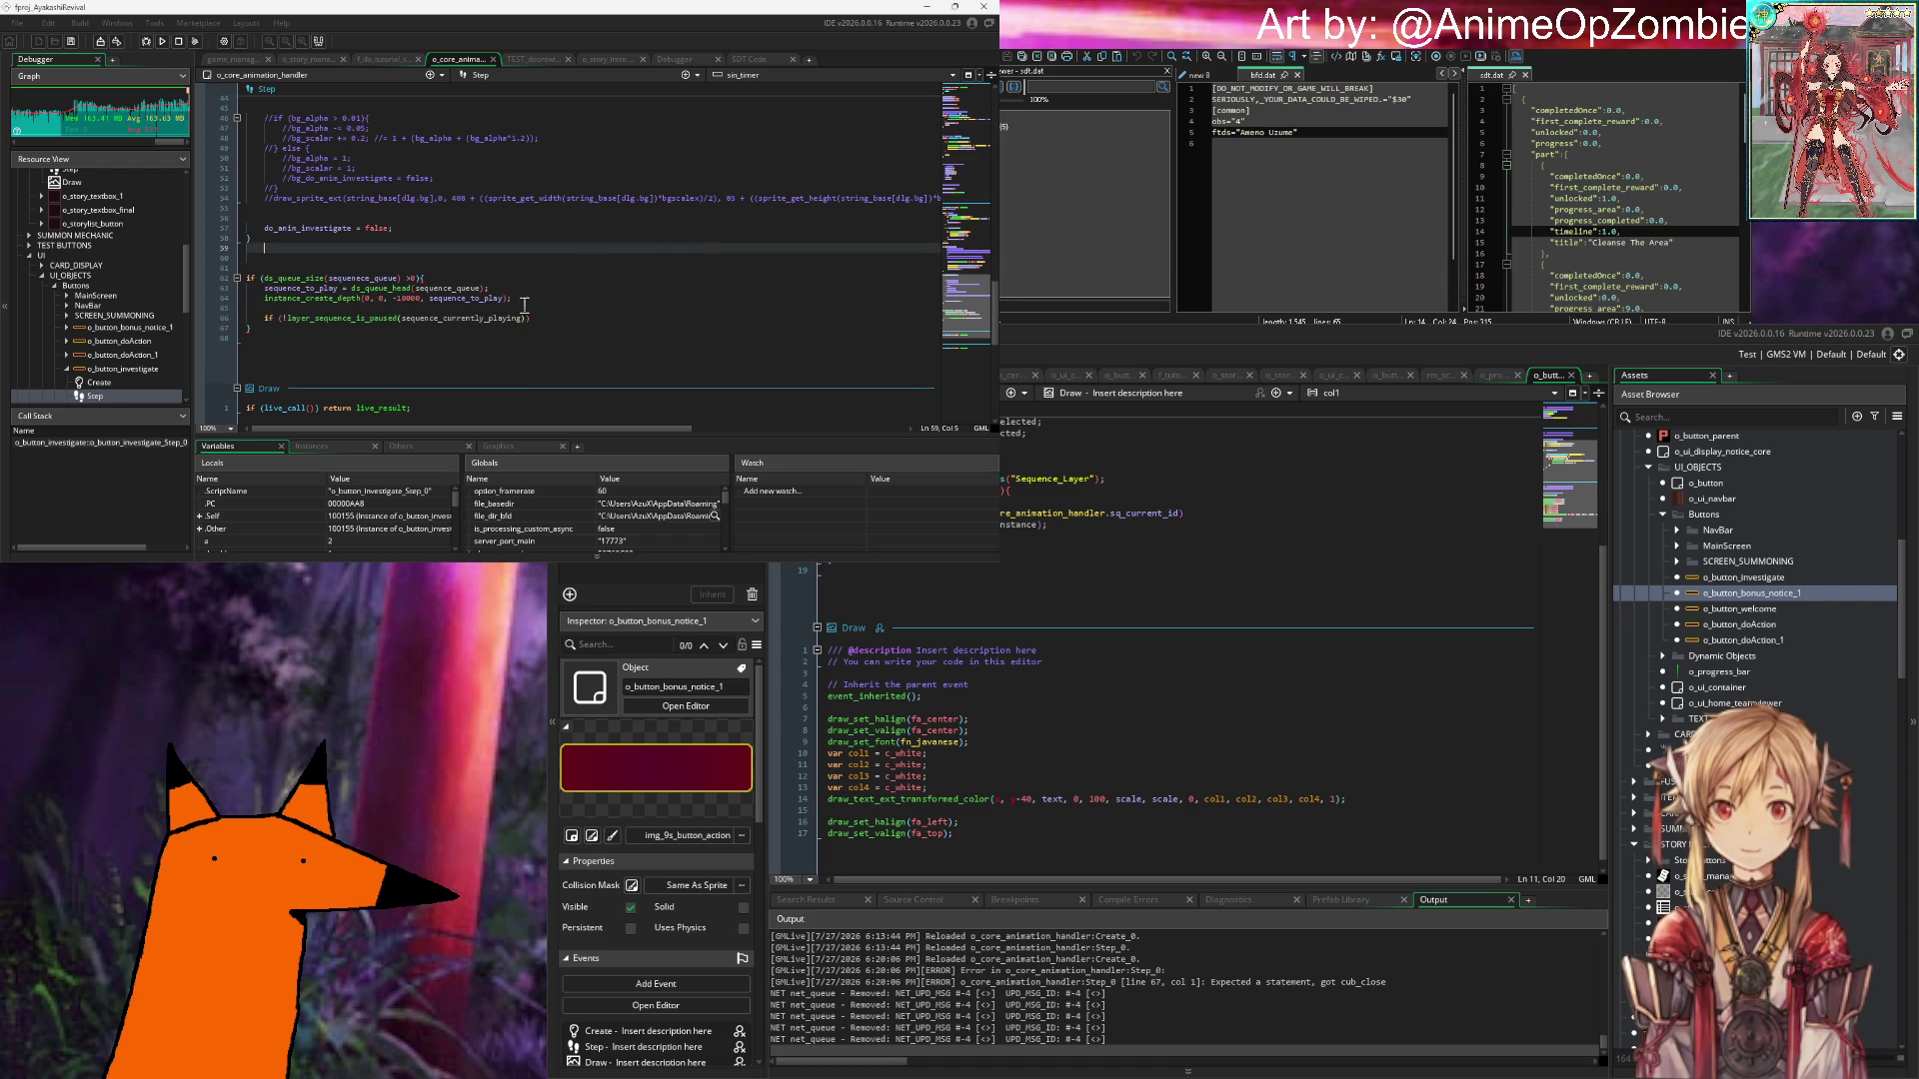
# - Inspect the Step code at the end of line 66 and the commented-out line 54
pyautogui.click(621, 322)
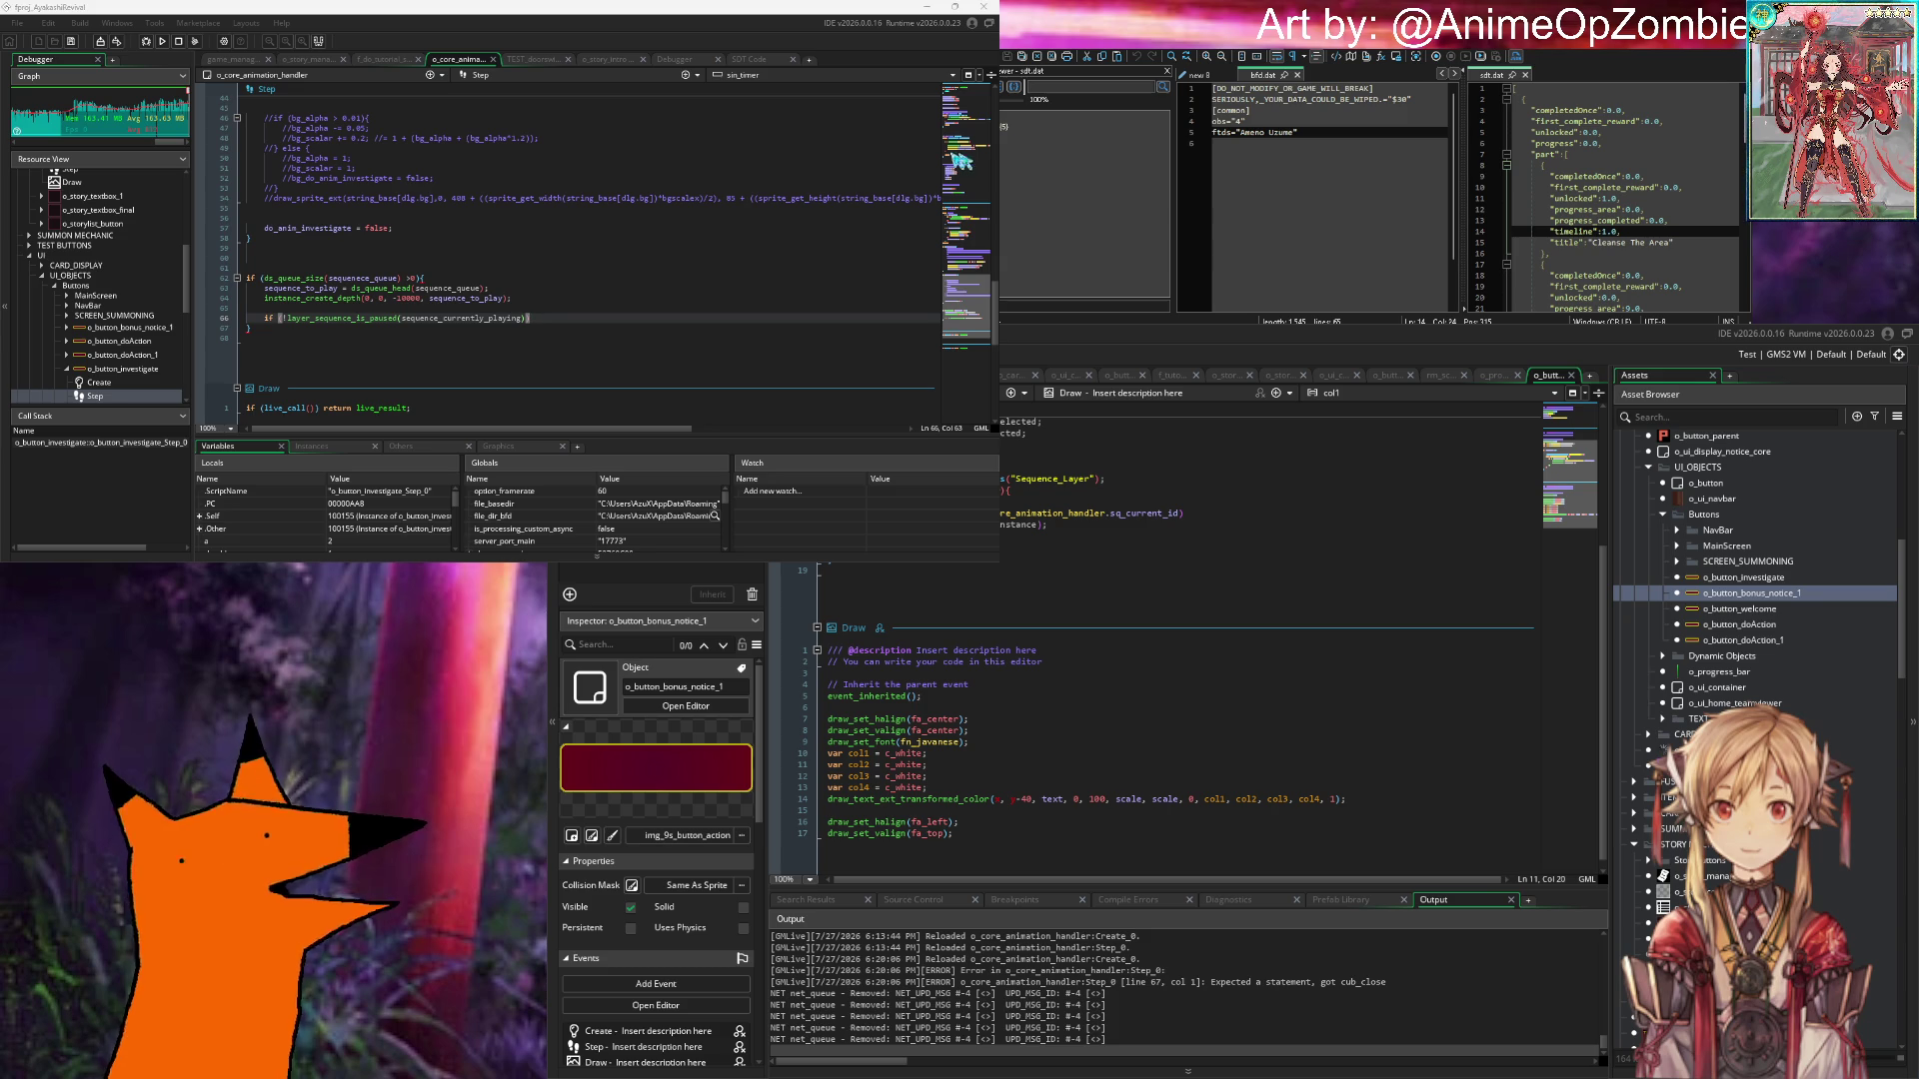
pyautogui.click(657, 198)
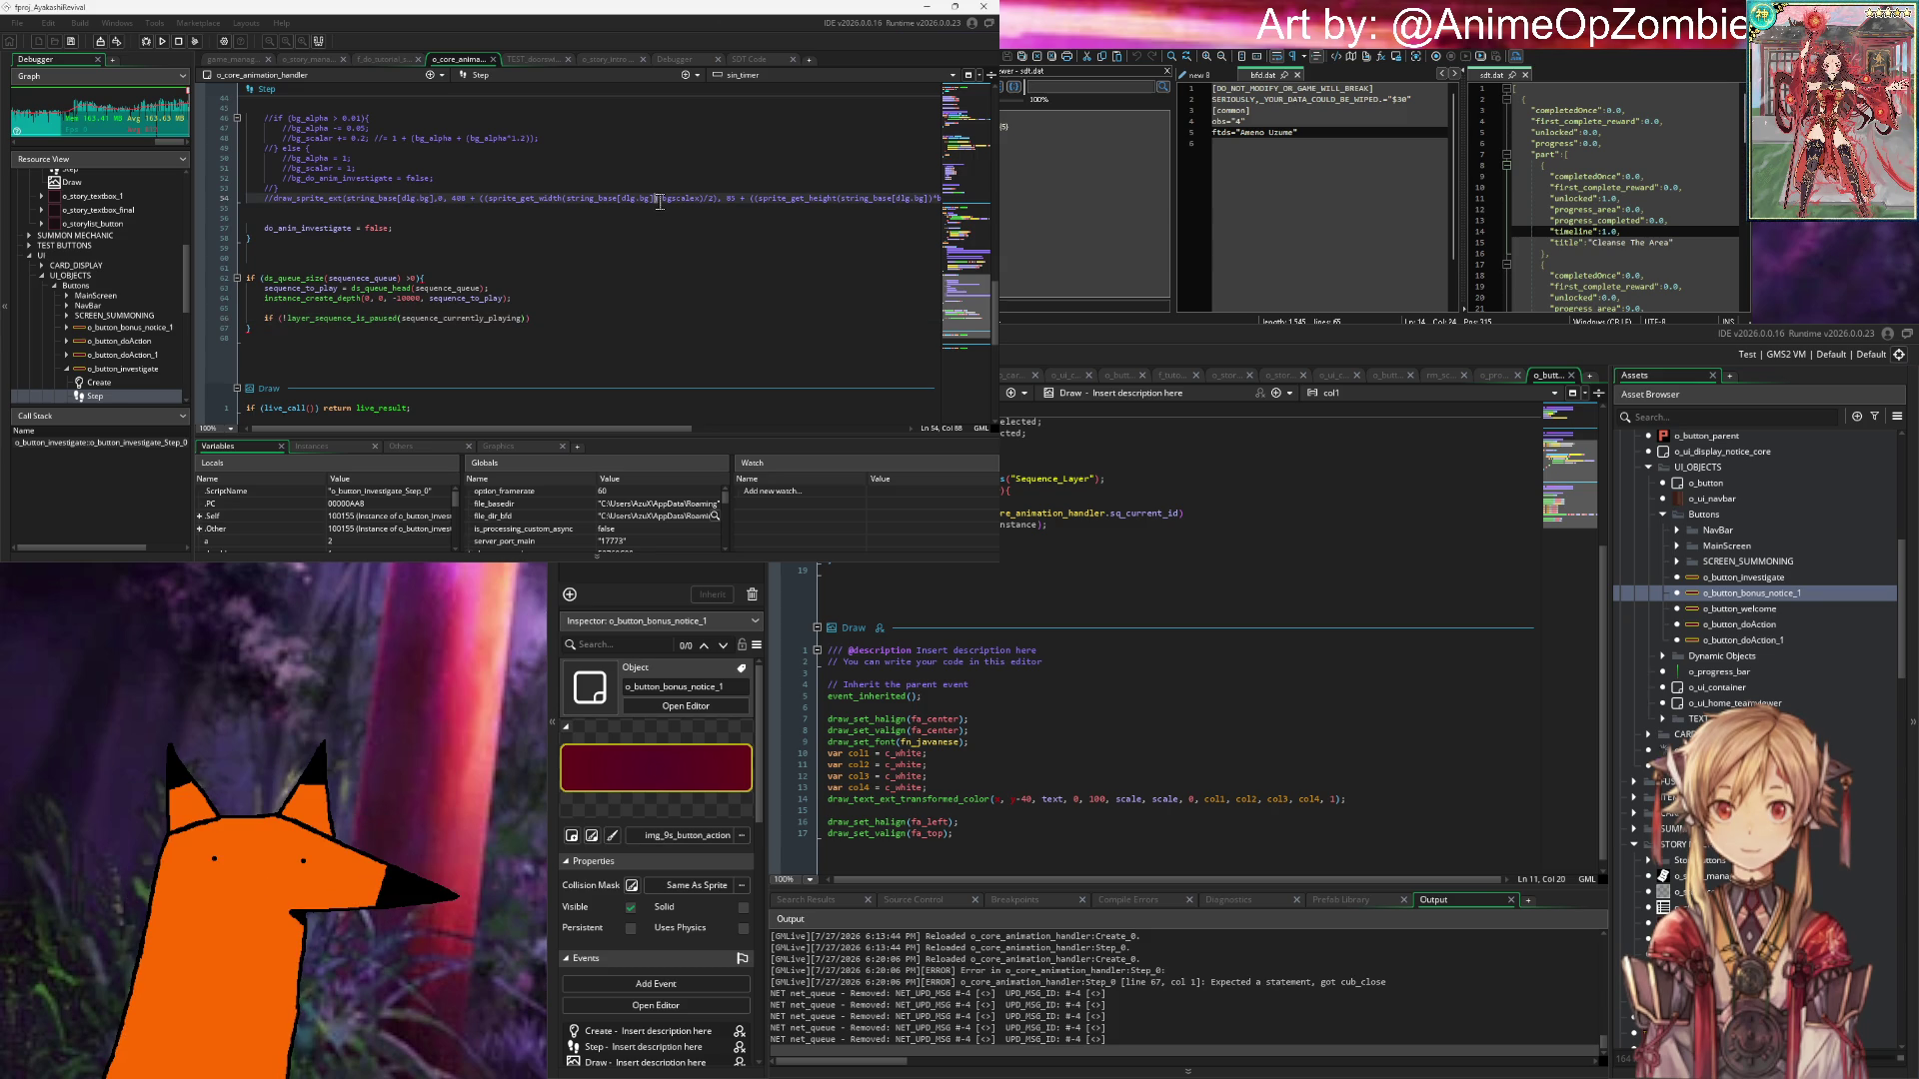